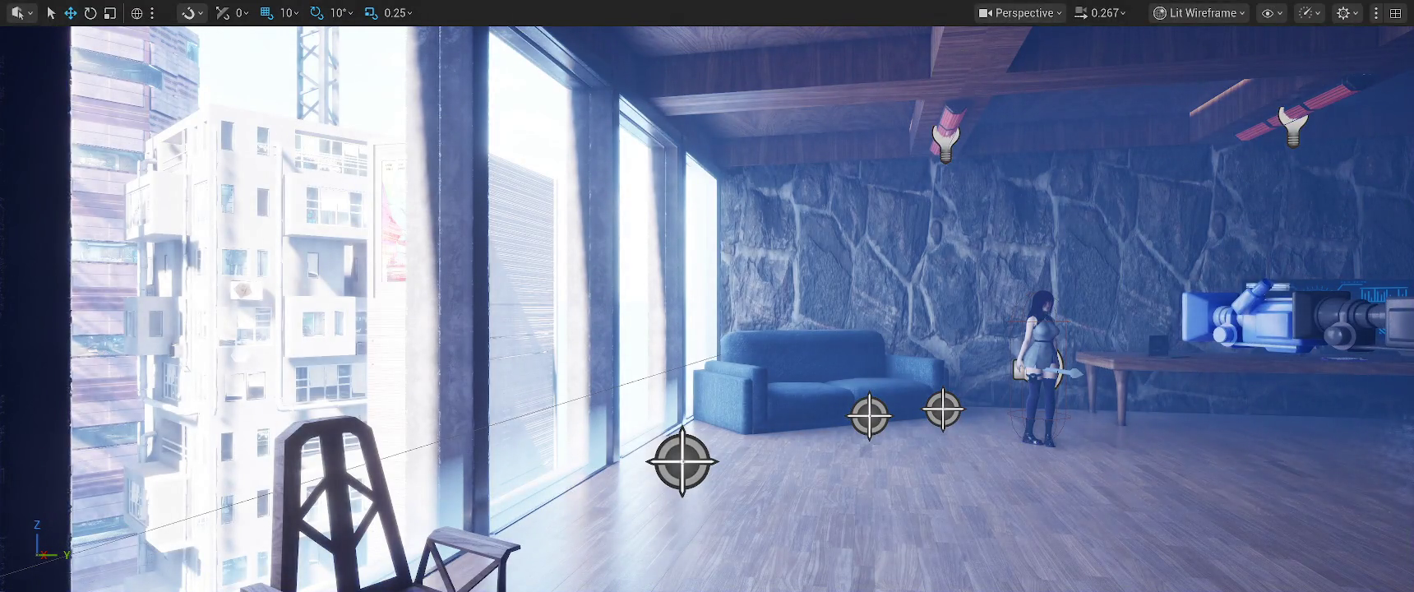
Leave immersive mode with F11 to restore the editor panels, then save the Stream_World level.
key(F11)
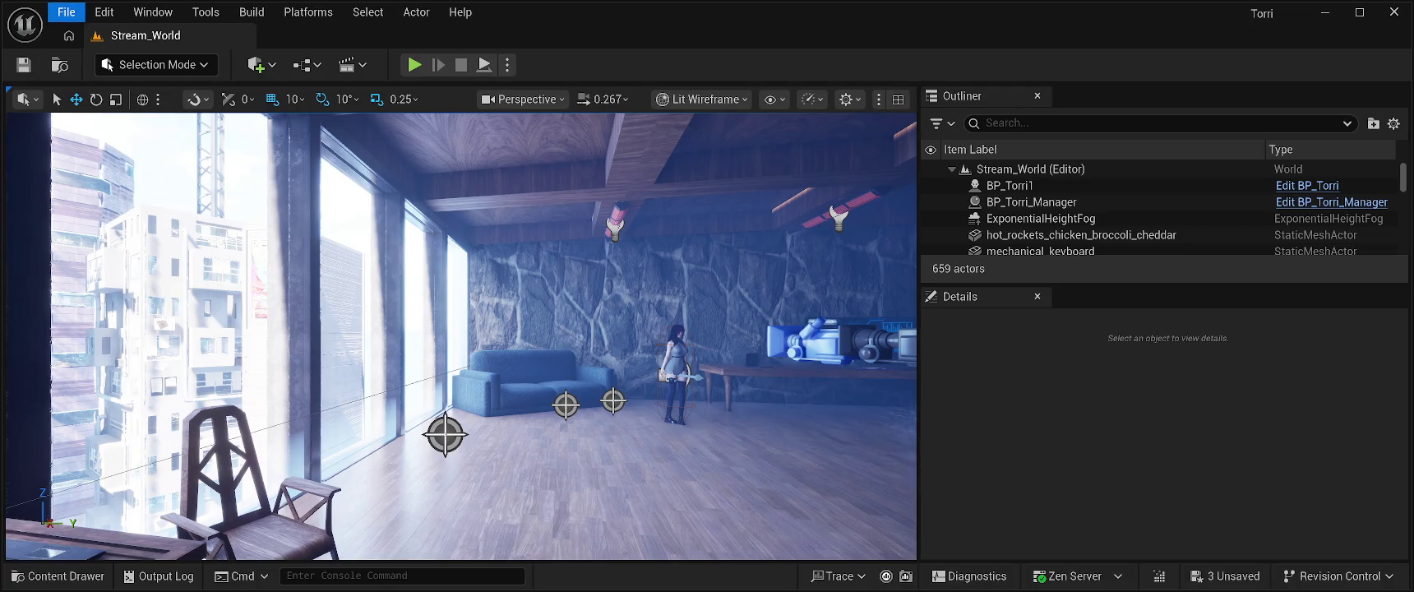
key(ctrl+s)
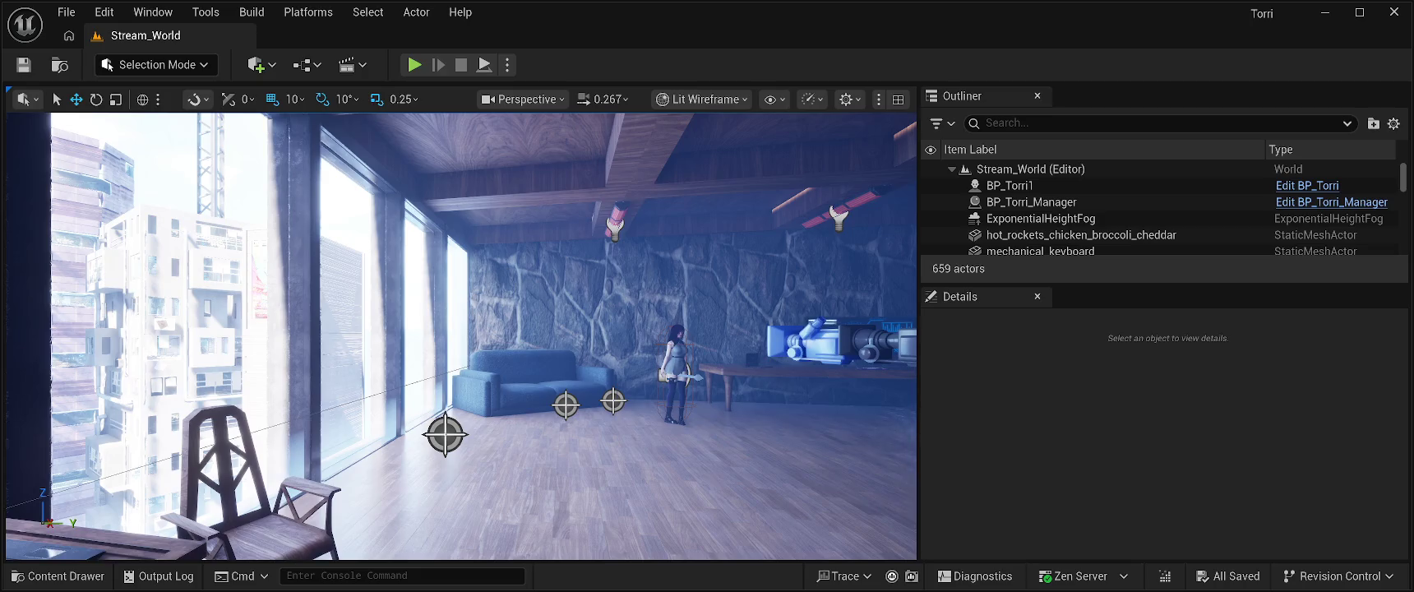
Open the Content Drawer at Content/Characters/Torri, listing BP_Torri and SKEL_Torri.
click(57, 576)
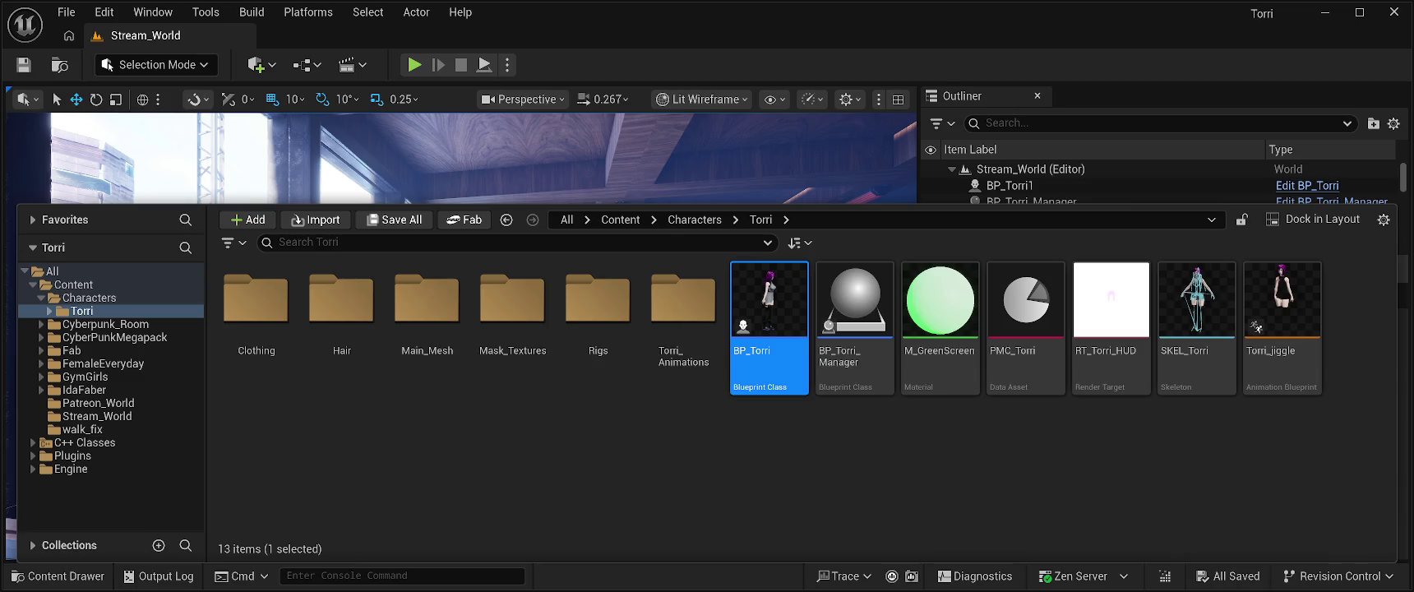
Close the Content Drawer with Ctrl+Space to reveal the apartment level.
key(ctrl+space)
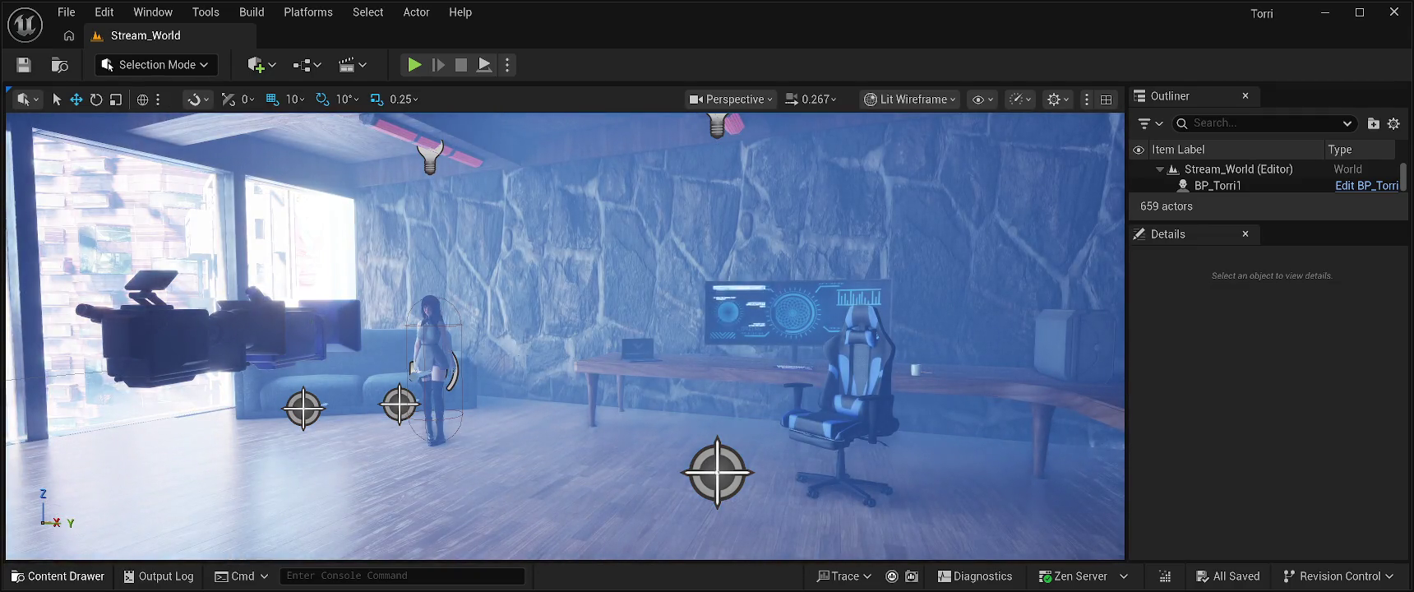
Reopen the Content Drawer showing the Characters/Torri folder's assets.
click(58, 575)
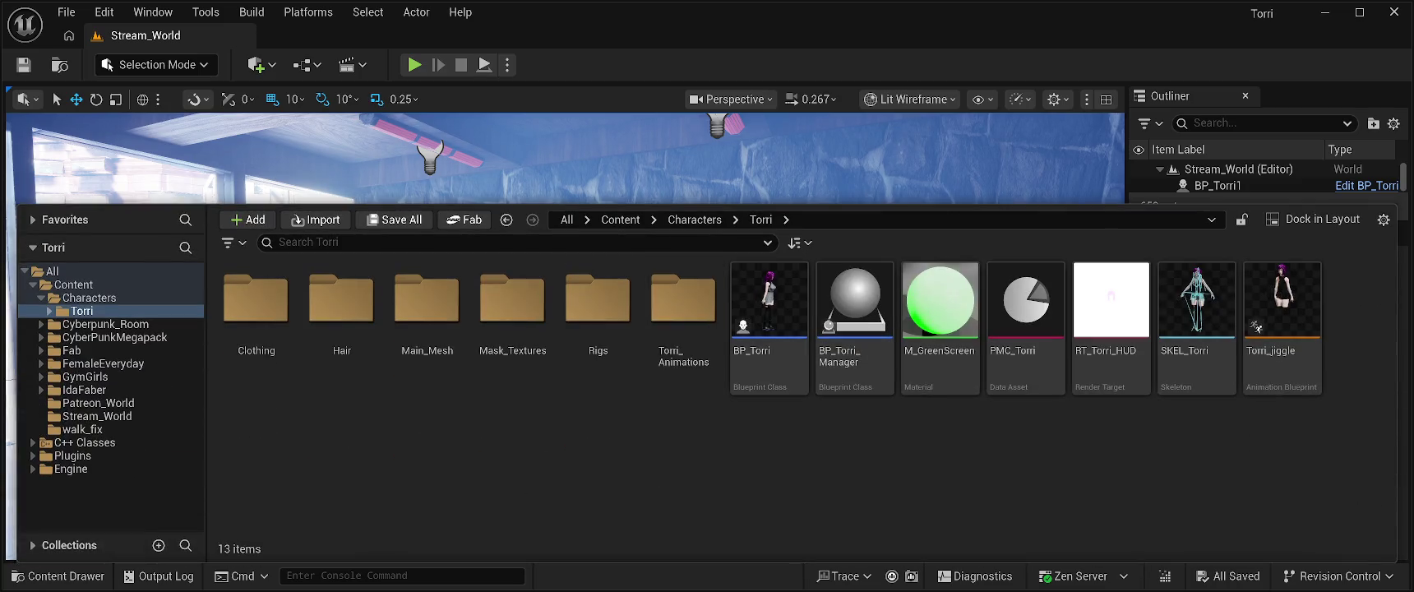
Browse the Content Drawer into Characters > Torri > Clothing, toggling it to view the level.
key(ctrl+space)
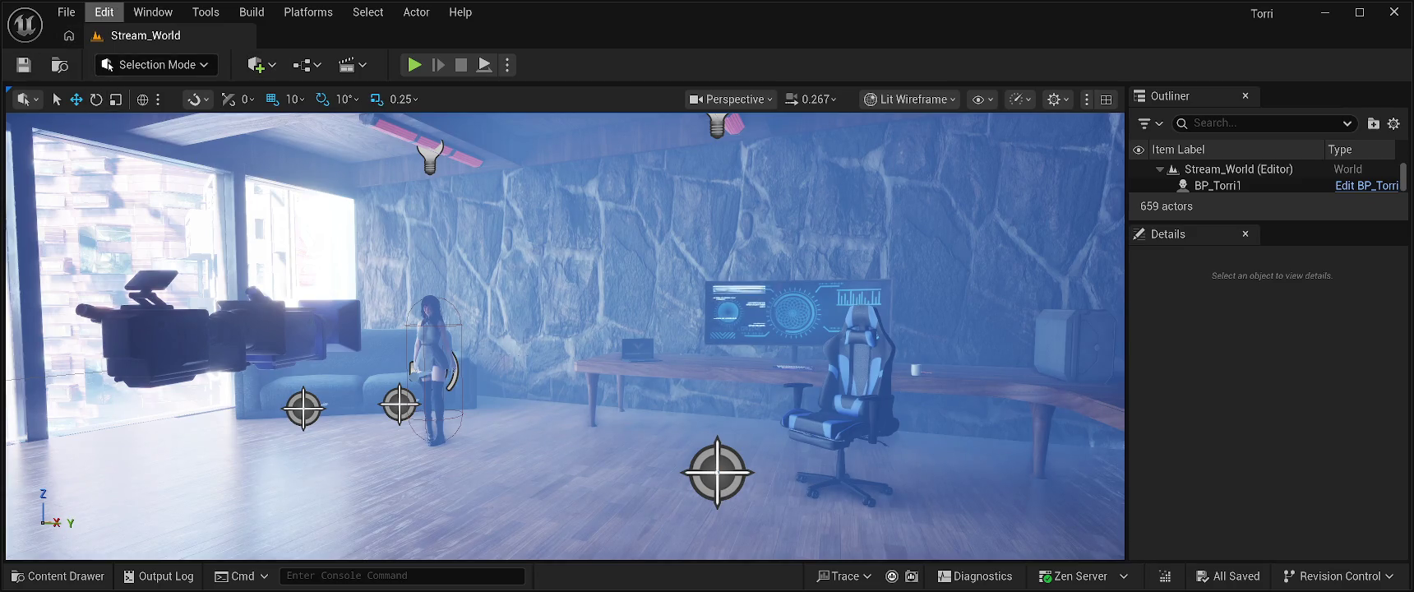
key(ctrl+space)
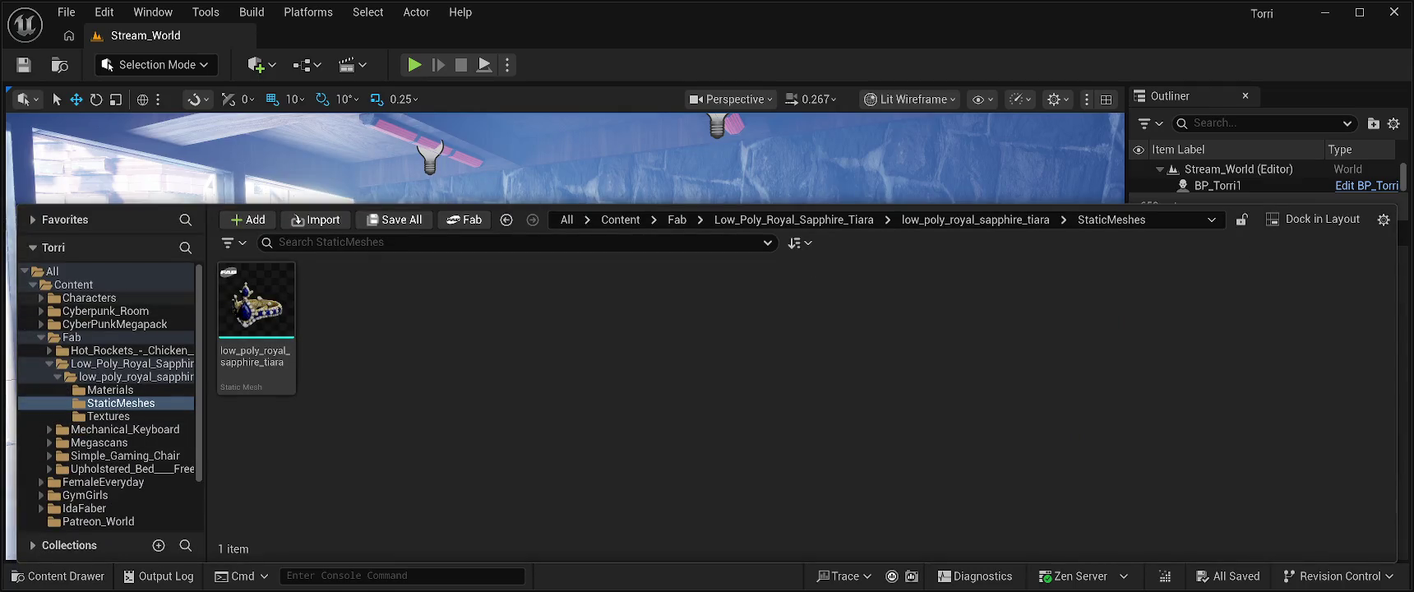
double_click(89, 298)
double_click(256, 321)
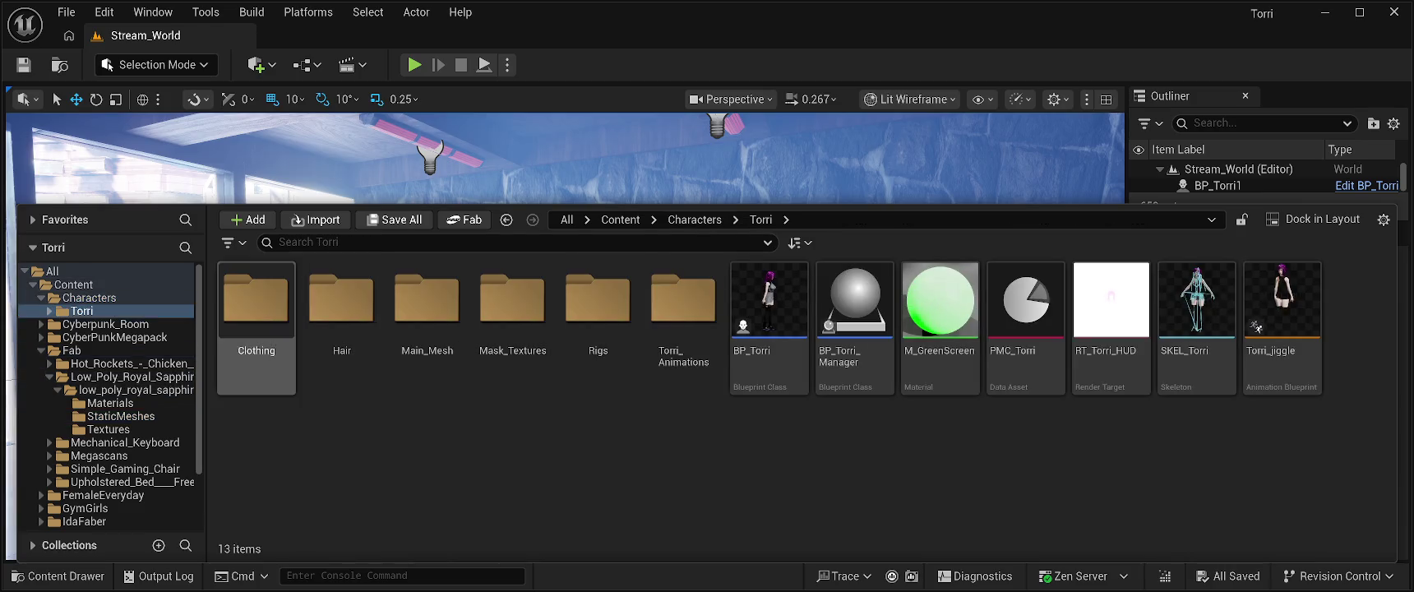
double_click(256, 304)
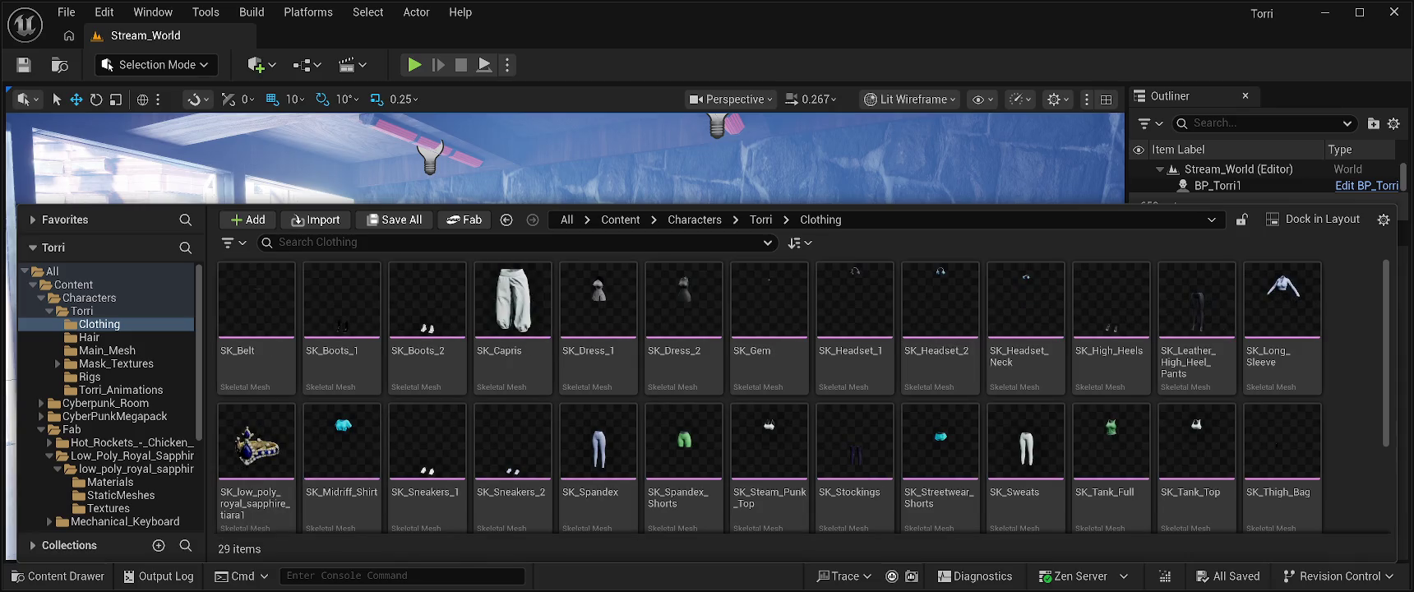
click(904, 164)
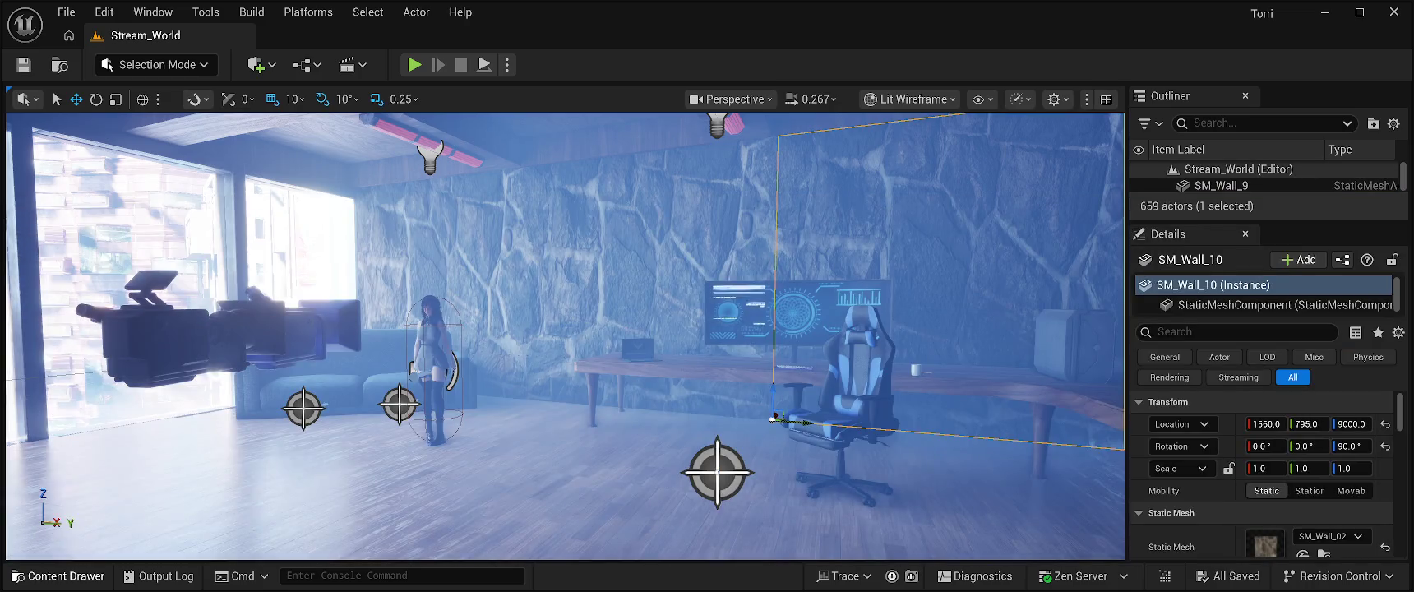
click(58, 576)
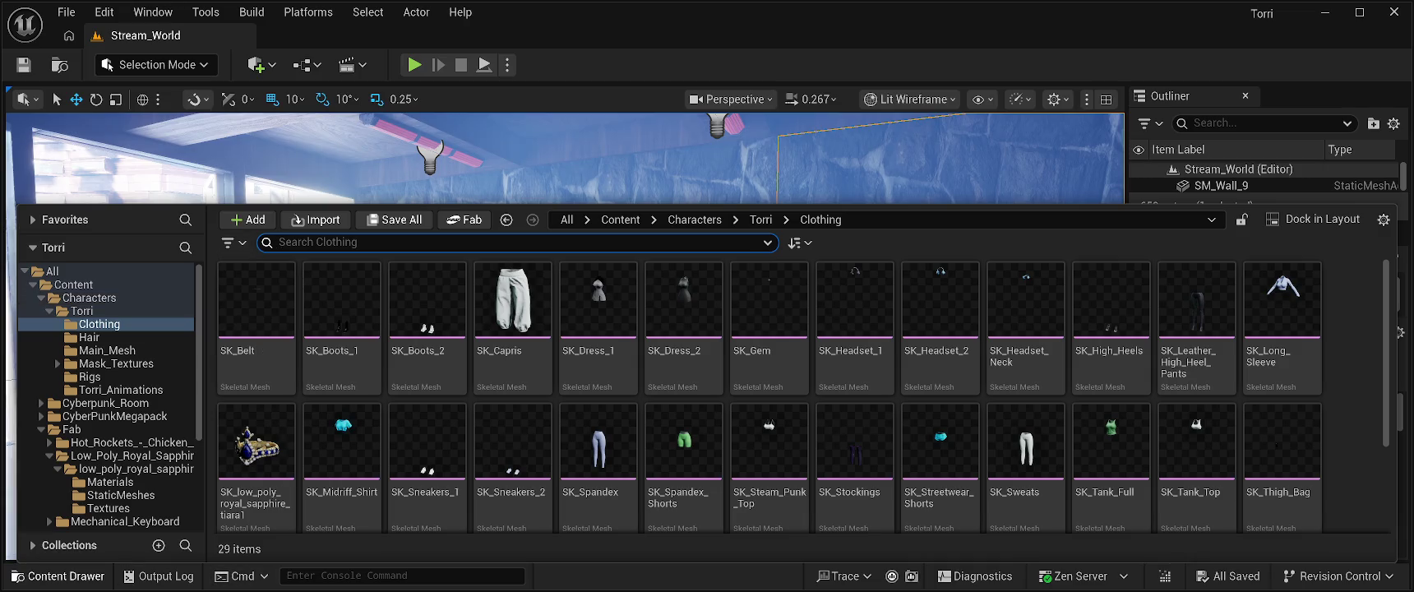
click(58, 576)
click(58, 576)
Return to the Torri folder, select the BP_Torri blueprint and close the drawer.
click(89, 297)
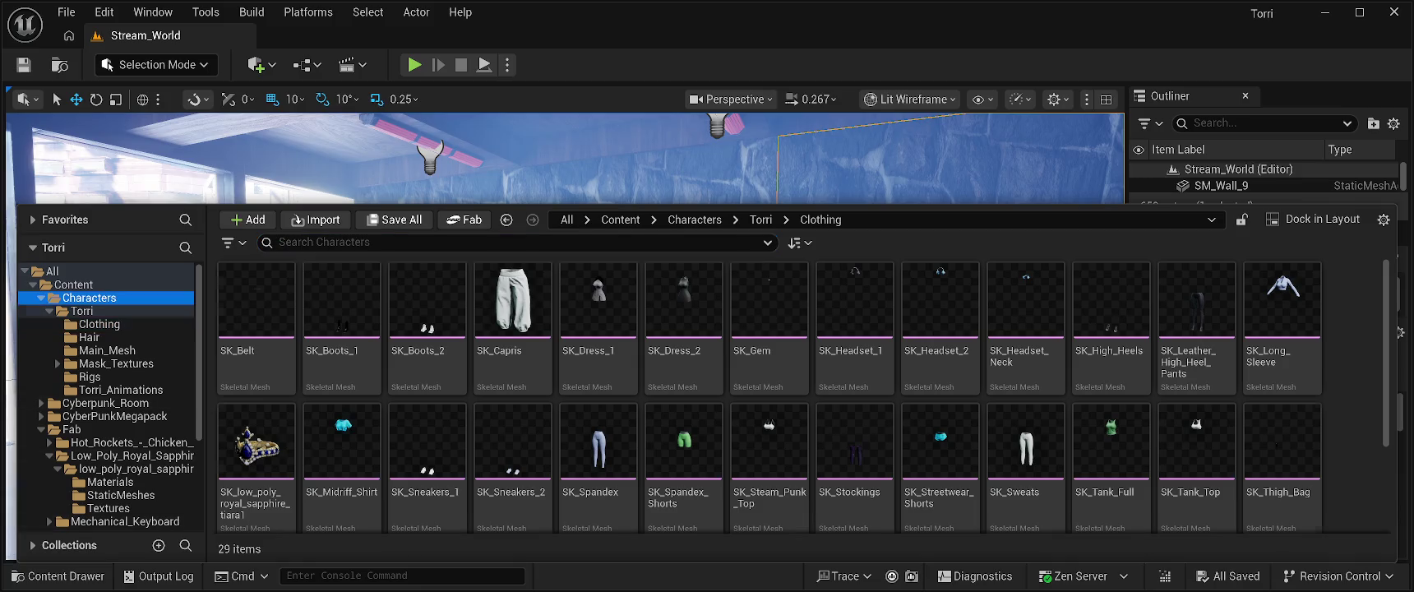
double_click(256, 300)
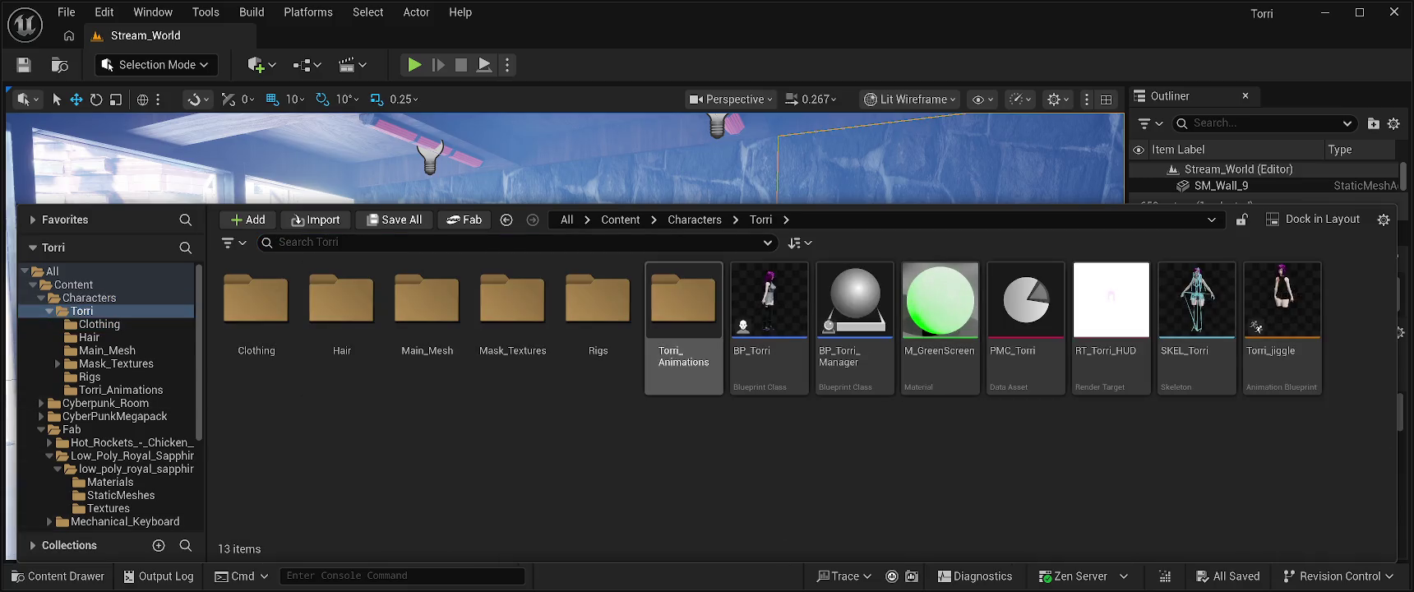
click(769, 313)
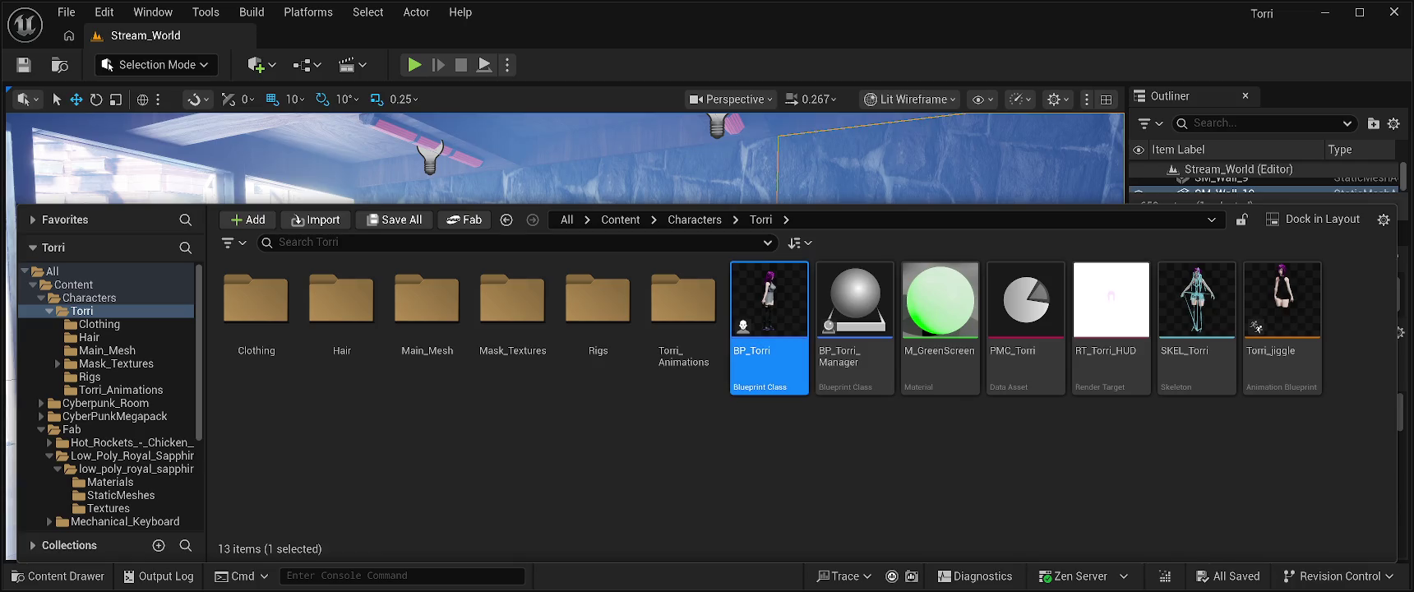
key(ctrl+space)
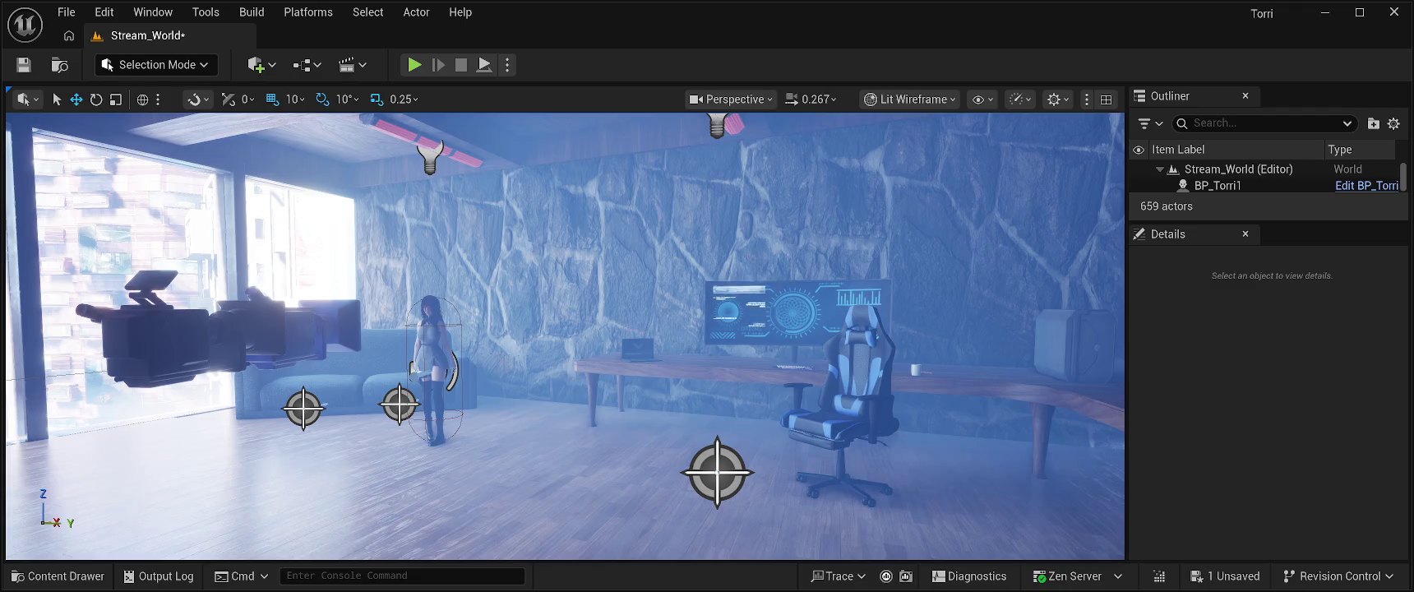
Save Stream_World, run a brief Play In Editor test, then stop it.
click(23, 64)
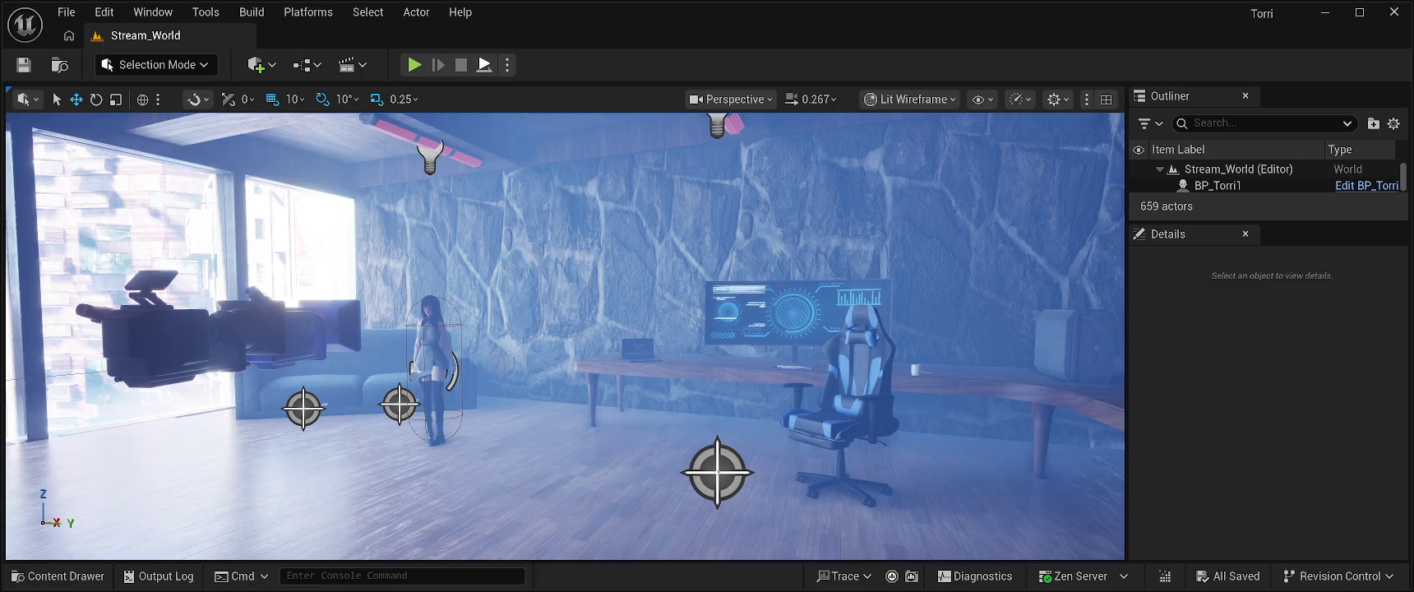
click(414, 64)
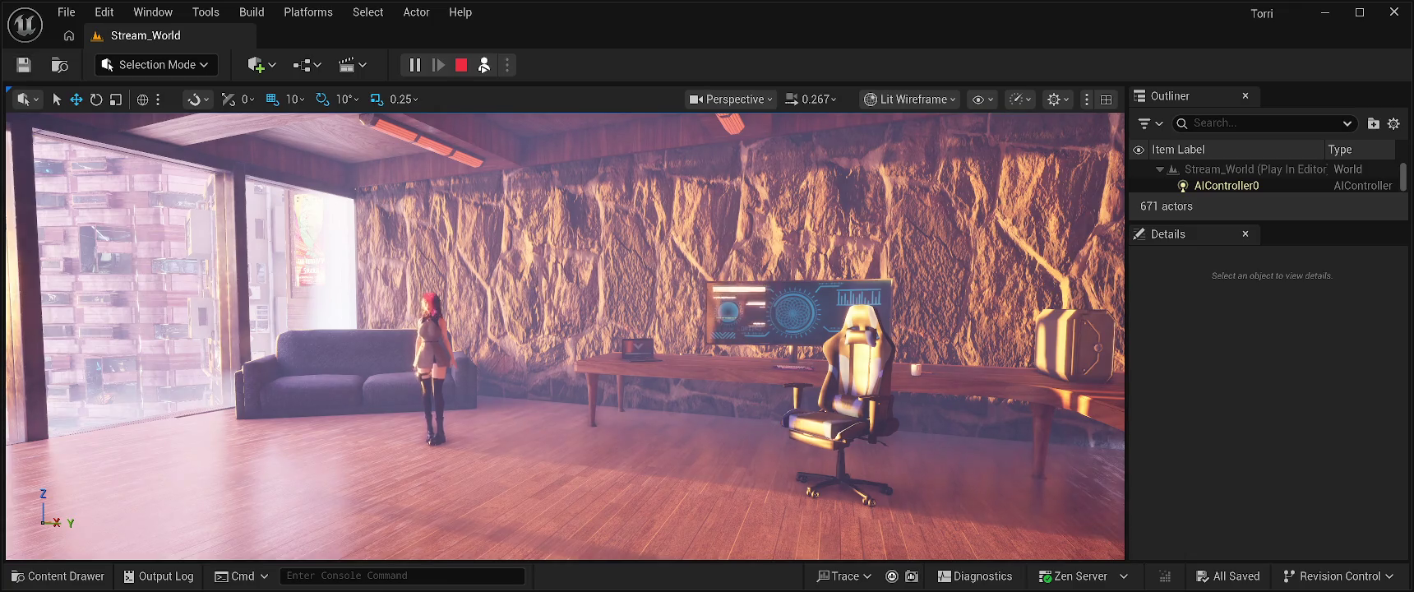
click(461, 64)
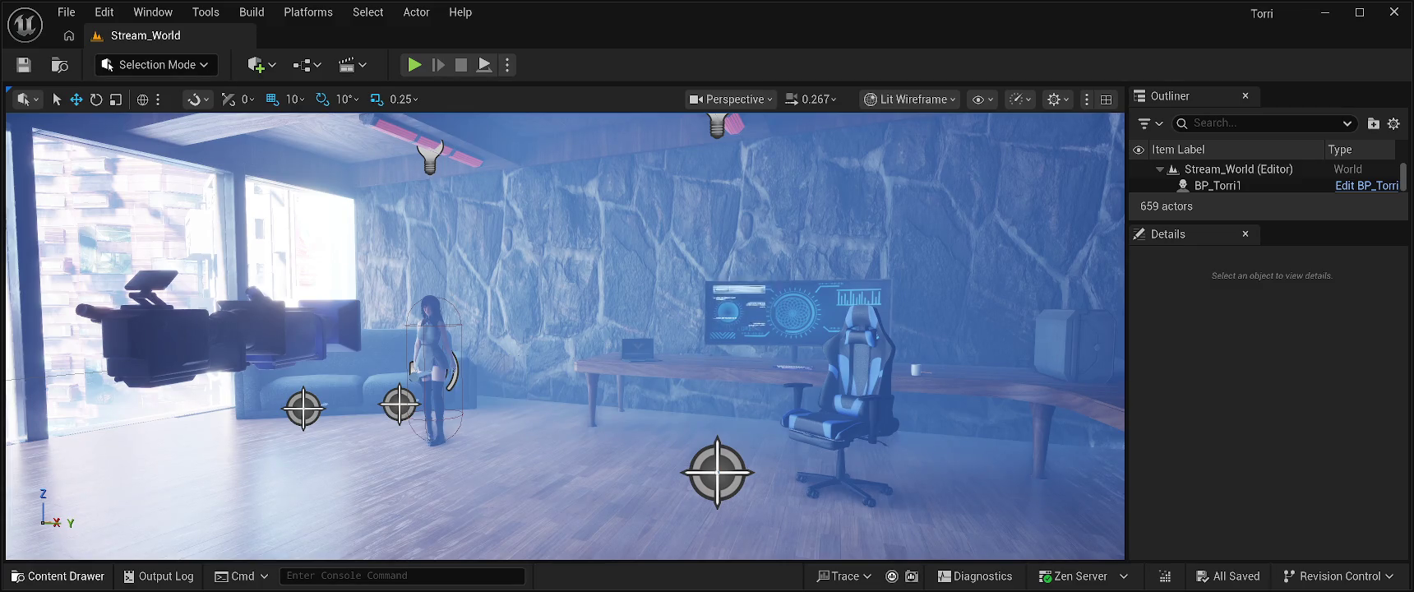
Select BP_Torri in the Content Drawer, then close the drawer to reveal the level.
click(57, 576)
click(769, 300)
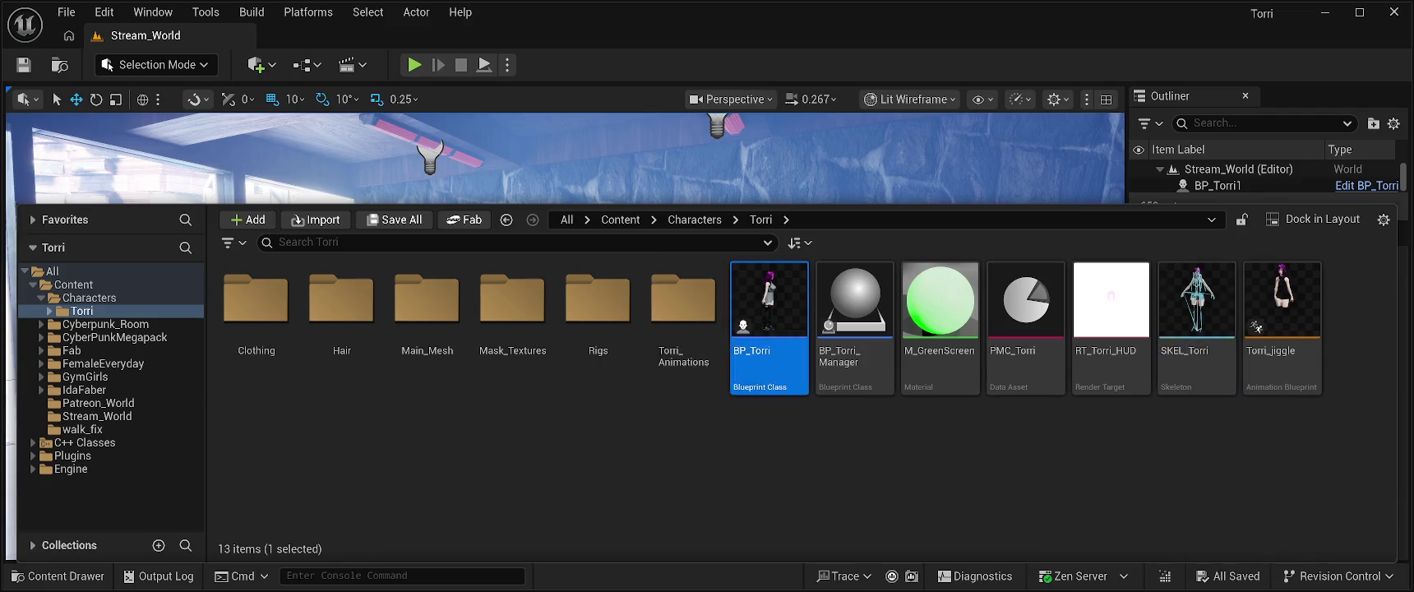
key(ctrl+space)
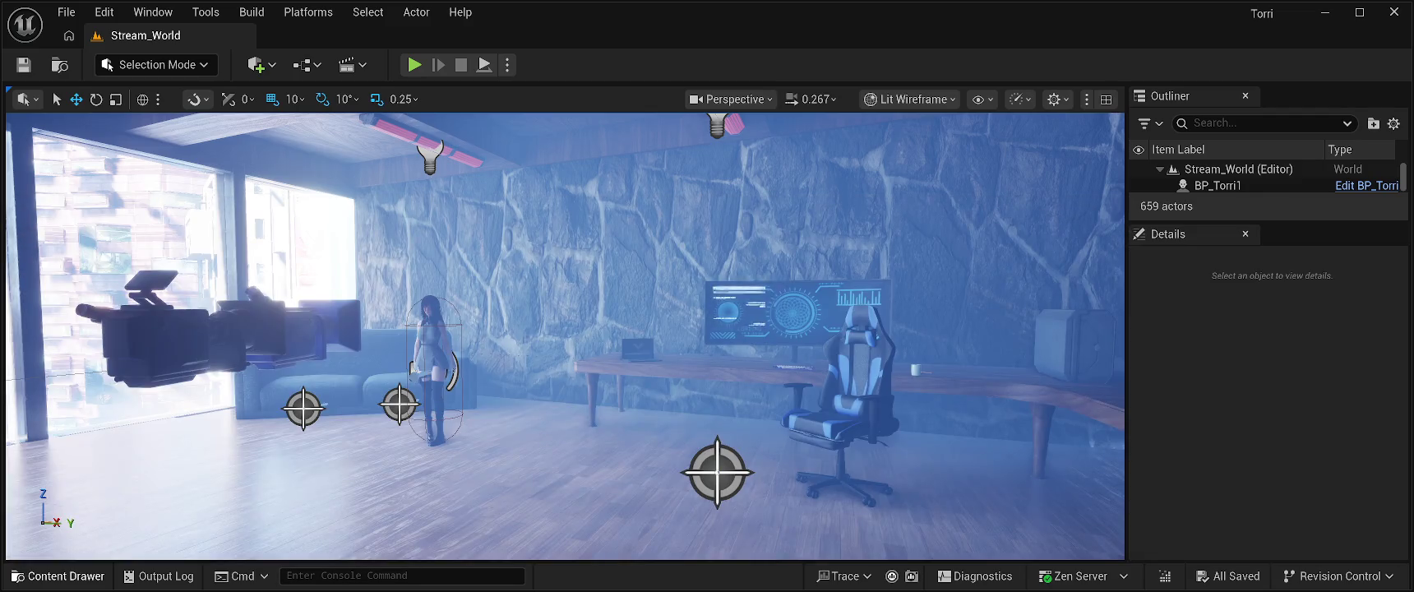
key(ctrl+space)
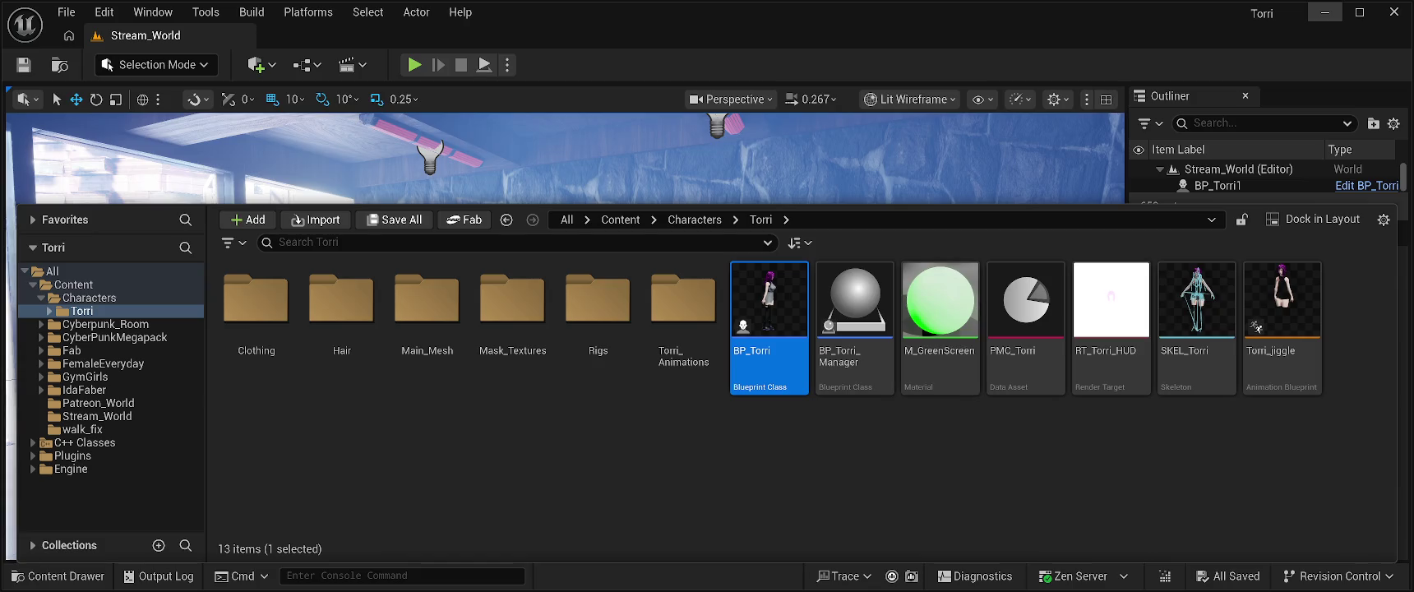
key(ctrl+space)
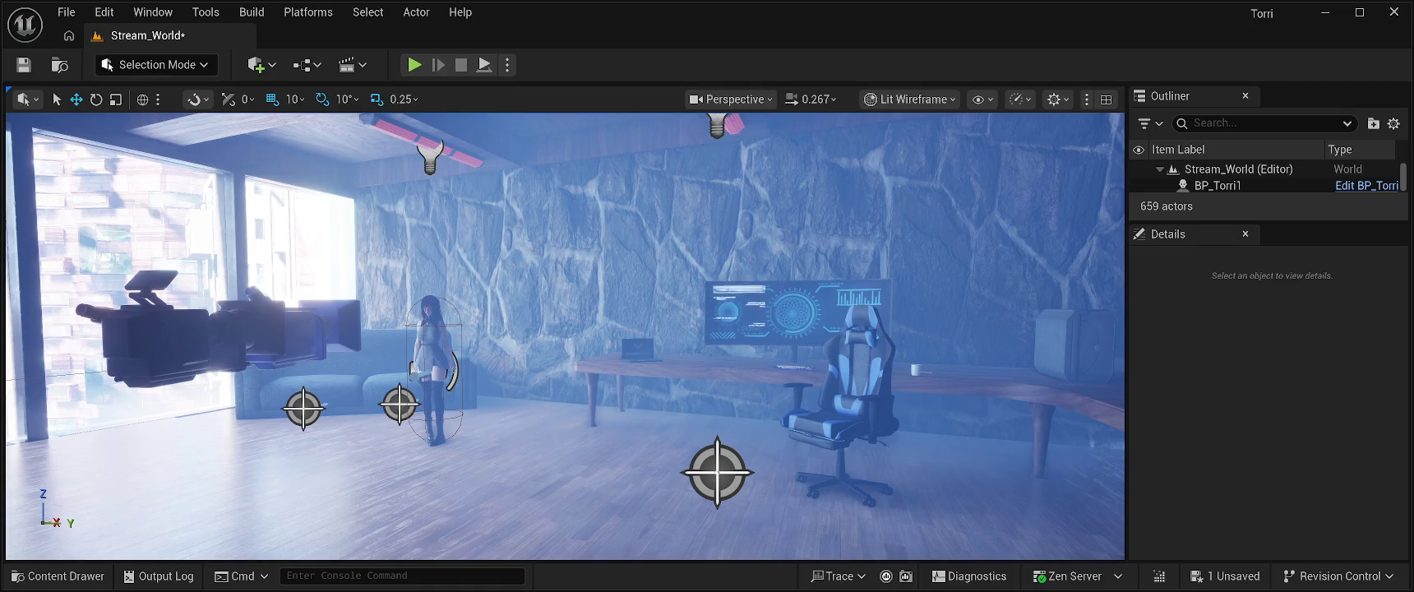
Frame the couch and character, then start Play In Editor fullscreen with Alt+P and F11.
key(Left)
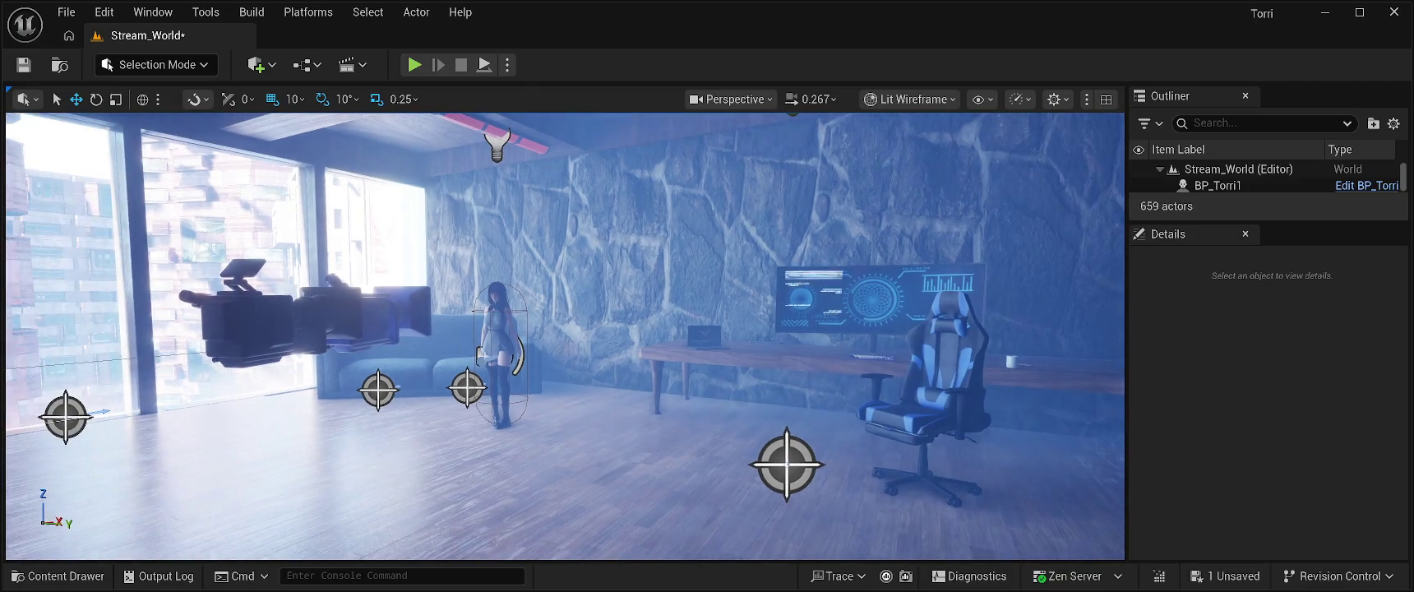
key(alt+p)
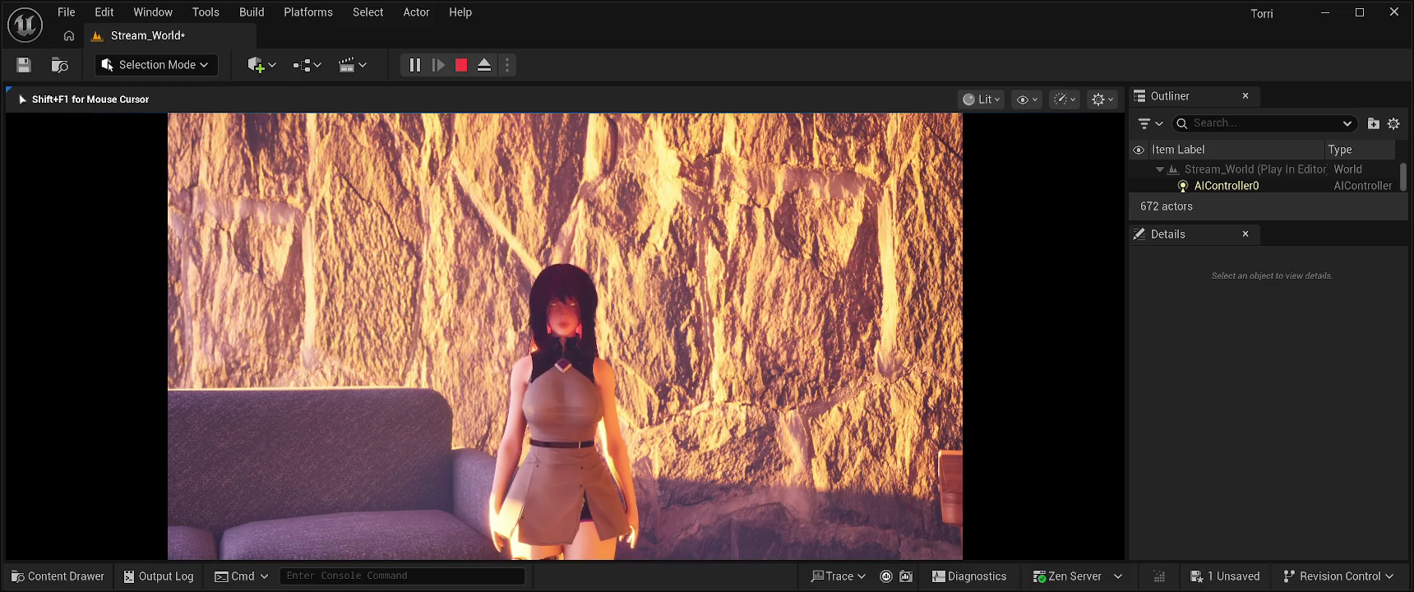
key(F11)
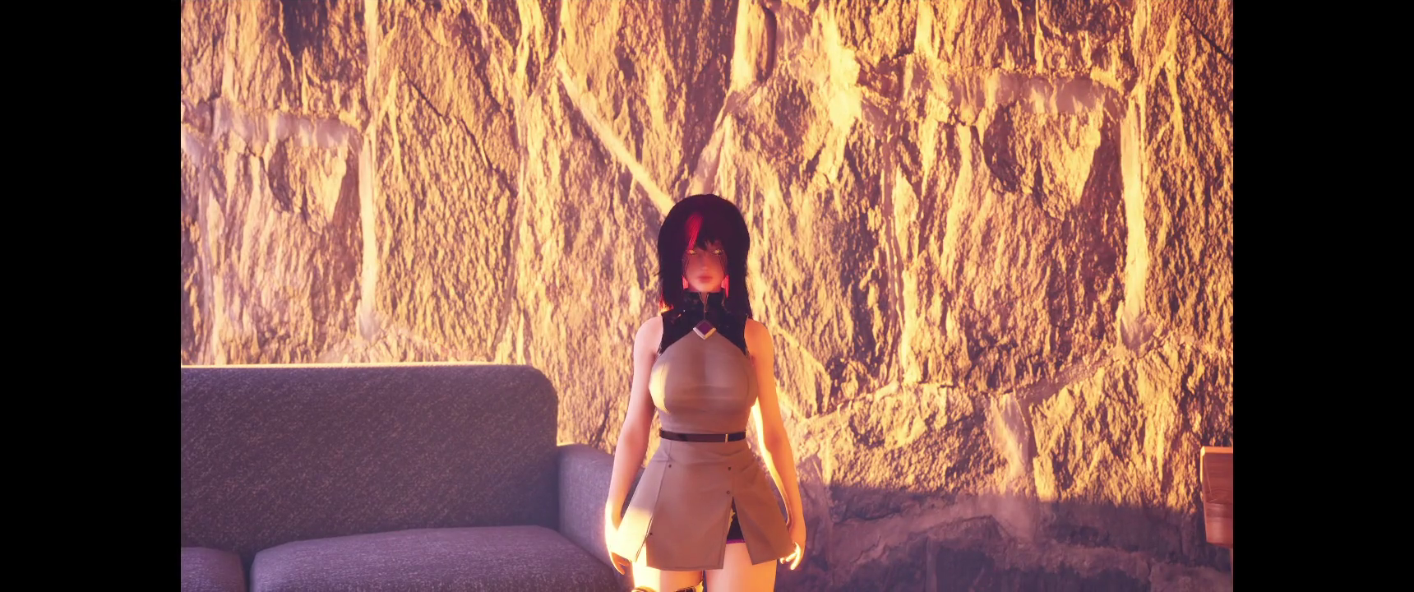